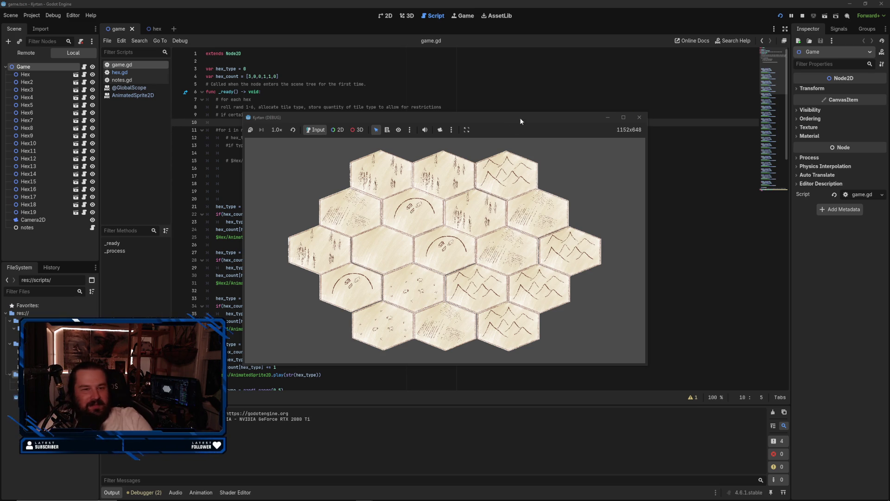
# Step: Briefly resize the Kyrtan (DEBUG) window, then place it right of the game.gd script
pyautogui.moveTo(646, 113)
pyautogui.mouseDown()
pyautogui.moveTo(725, 46)
pyautogui.moveTo(775, 29)
pyautogui.mouseUp()
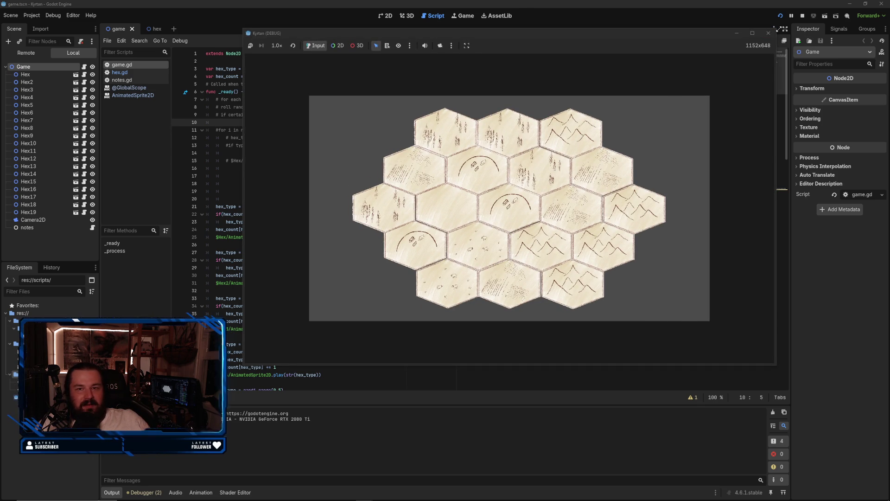
pyautogui.moveTo(774, 29)
pyautogui.mouseDown()
pyautogui.moveTo(757, 54)
pyautogui.moveTo(664, 125)
pyautogui.moveTo(650, 111)
pyautogui.mouseUp()
pyautogui.moveTo(570, 116)
pyautogui.mouseDown()
pyautogui.moveTo(728, 111)
pyautogui.moveTo(728, 135)
pyautogui.mouseUp()
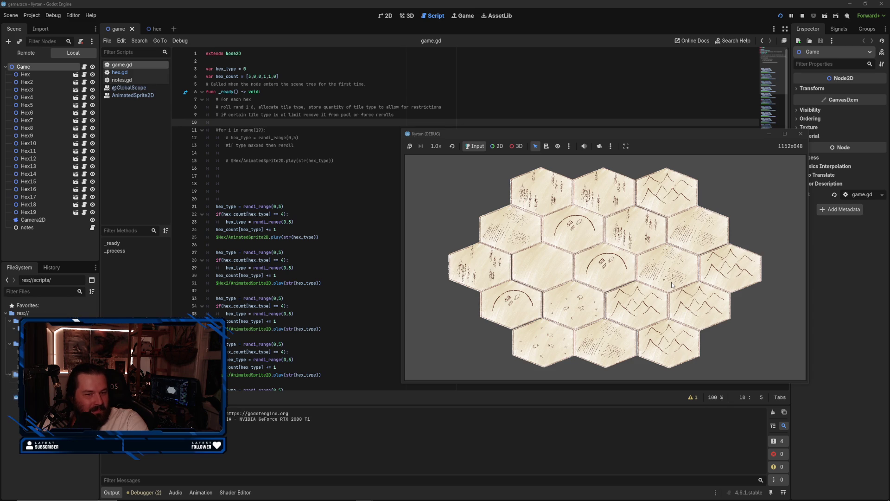
# Step: Close the Kyrtan debug window and relaunch the project to regenerate the map
pyautogui.click(801, 134)
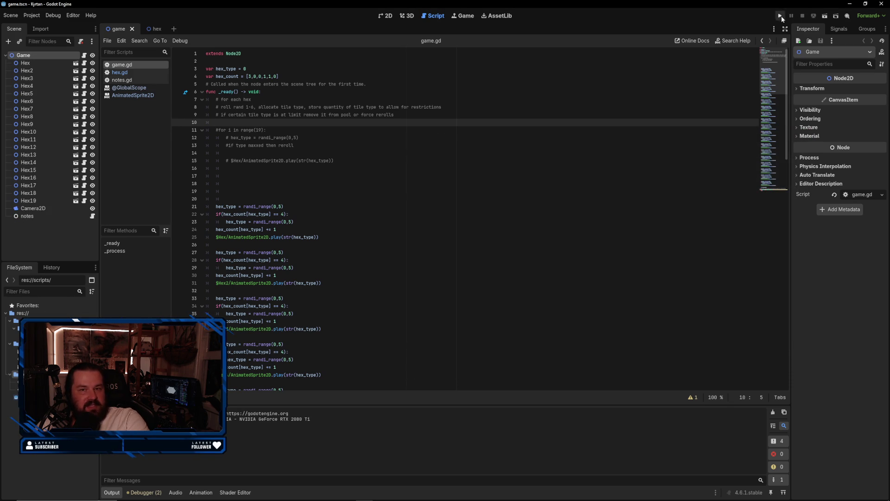
pyautogui.click(781, 16)
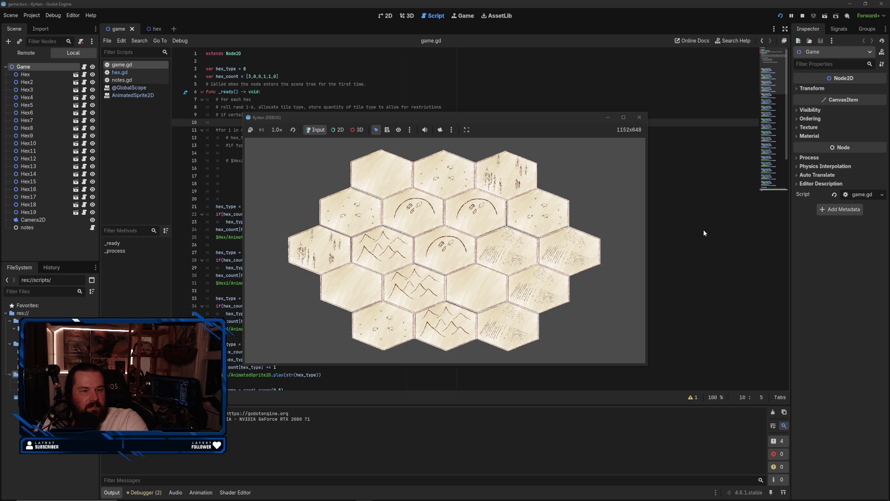
# Step: Slide the Kyrtan (DEBUG) window right to reveal more of the randi_range hex-rolling code
pyautogui.moveTo(480, 116); pyautogui.dragTo(636, 116)
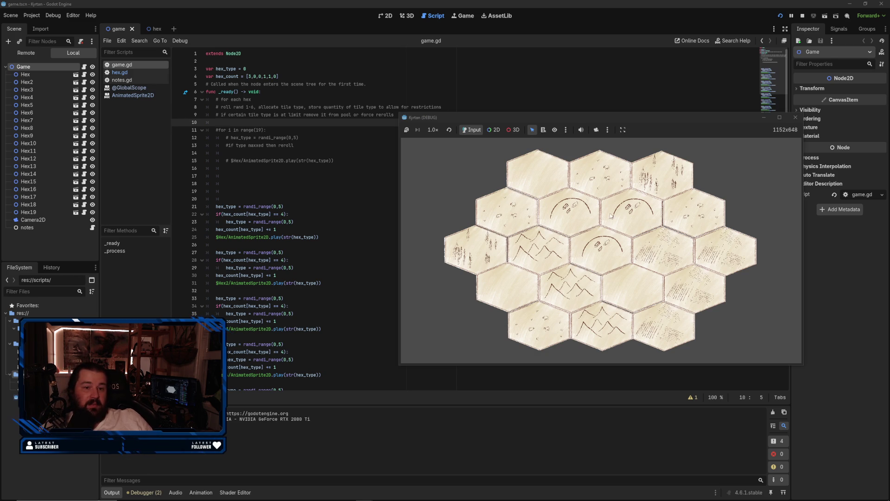
# Step: Restart the game for a new random map and place its window up and right
pyautogui.click(792, 120)
pyautogui.click(780, 15)
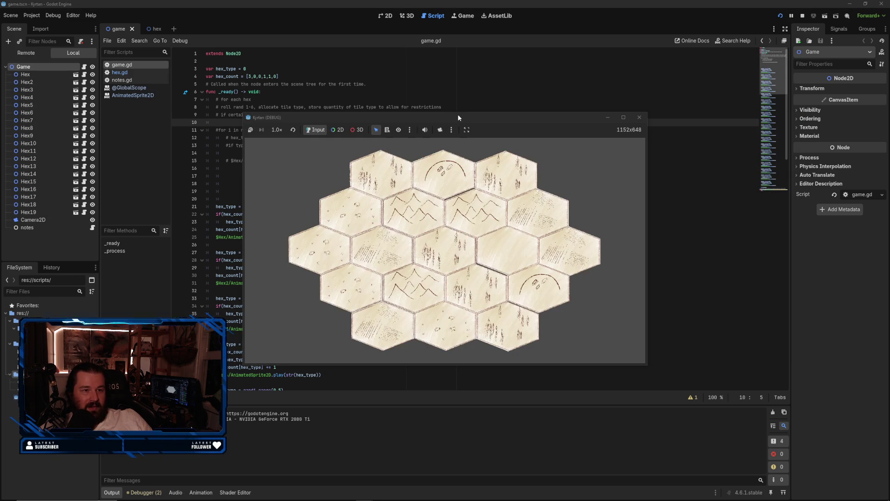
pyautogui.moveTo(459, 114); pyautogui.dragTo(637, 79)
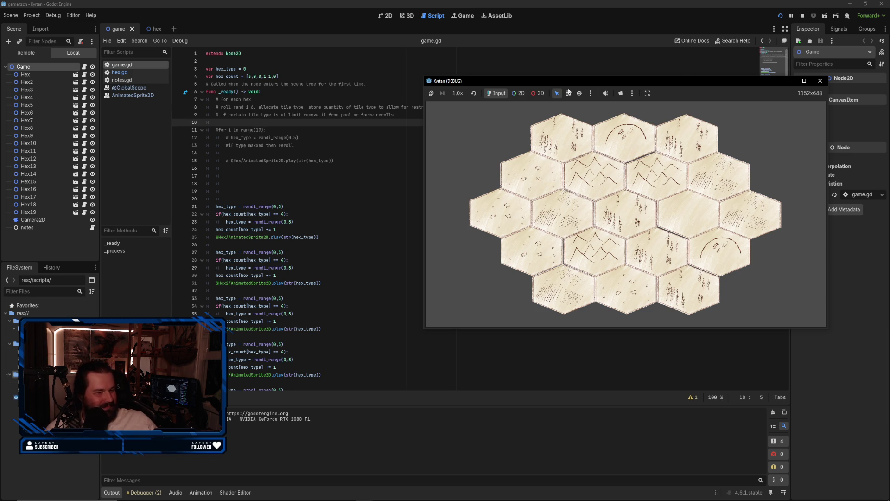
# Step: Bring Catan_Base_Rules.pdf page 3, Starting Map for Beginners, over the Godot editor
pyautogui.click(715, 128)
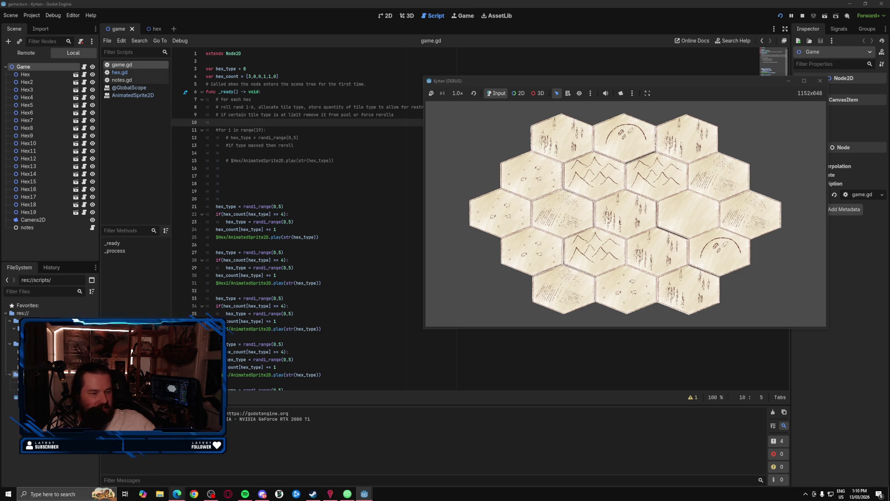
pyautogui.moveTo(177, 494)
pyautogui.click(202, 469)
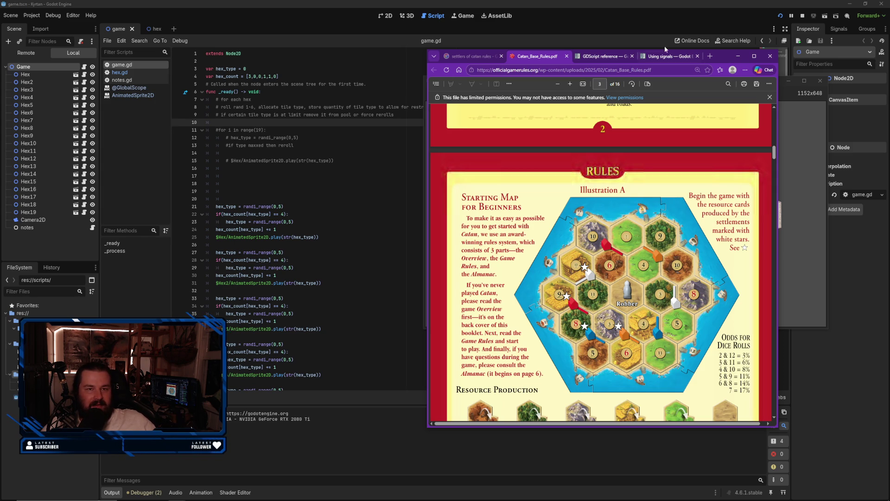
# Step: Arrange the rulebook on the left and the Kyrtan game map on the right
pyautogui.moveTo(722, 54)
pyautogui.mouseDown()
pyautogui.moveTo(605, 60)
pyautogui.moveTo(501, 37)
pyautogui.mouseUp()
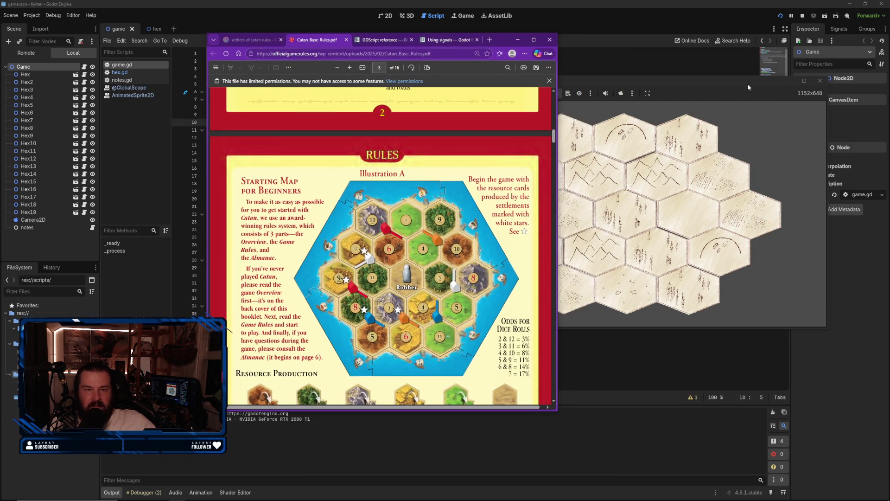
pyautogui.click(737, 85)
pyautogui.moveTo(650, 78)
pyautogui.mouseDown()
pyautogui.moveTo(717, 79)
pyautogui.moveTo(708, 79)
pyautogui.mouseUp()
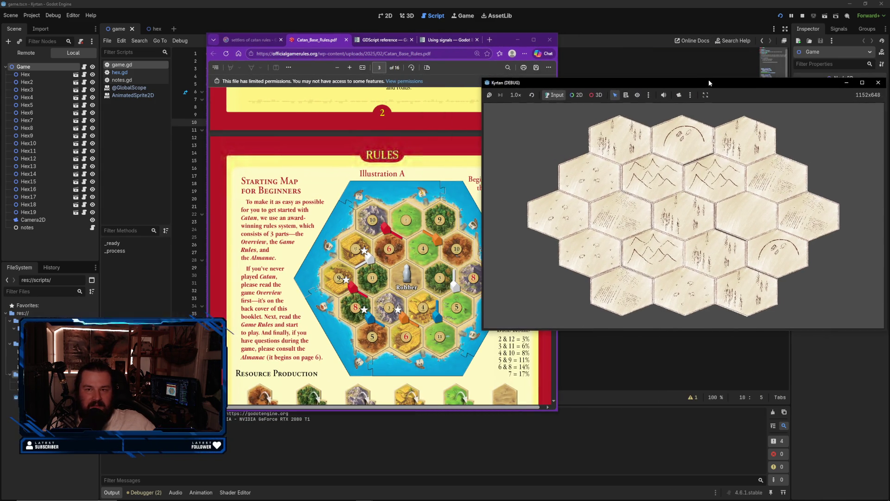
pyautogui.moveTo(497, 42); pyautogui.dragTo(467, 36)
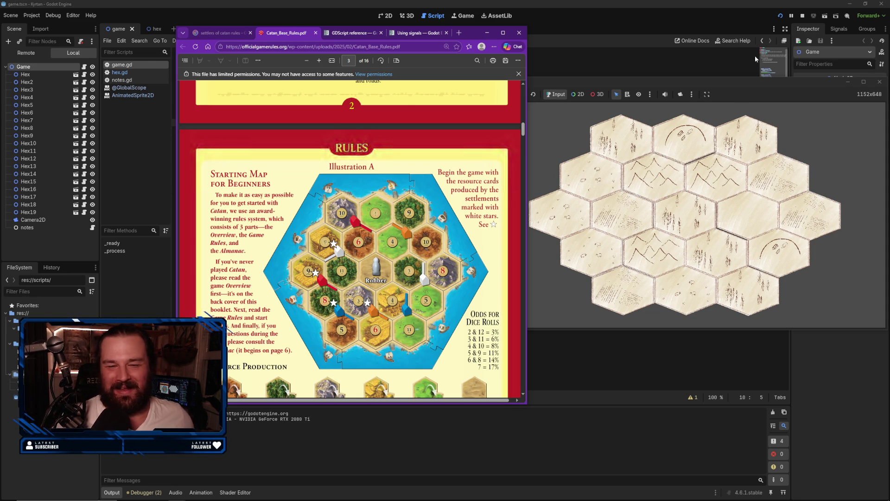
# Step: Bring the Kyrtan map forward and shift the rulebook further left and up
pyautogui.moveTo(736, 79); pyautogui.dragTo(731, 79)
pyautogui.moveTo(465, 35); pyautogui.dragTo(402, 29)
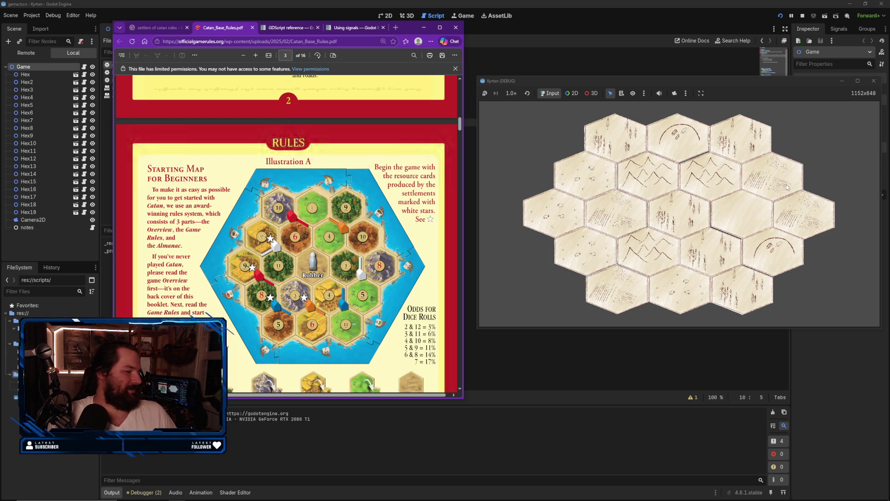
pyautogui.click(787, 187)
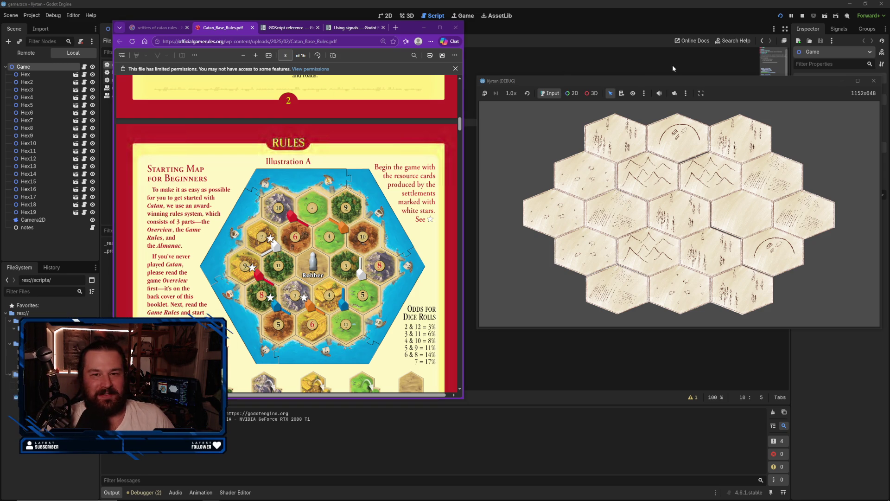
pyautogui.click(714, 81)
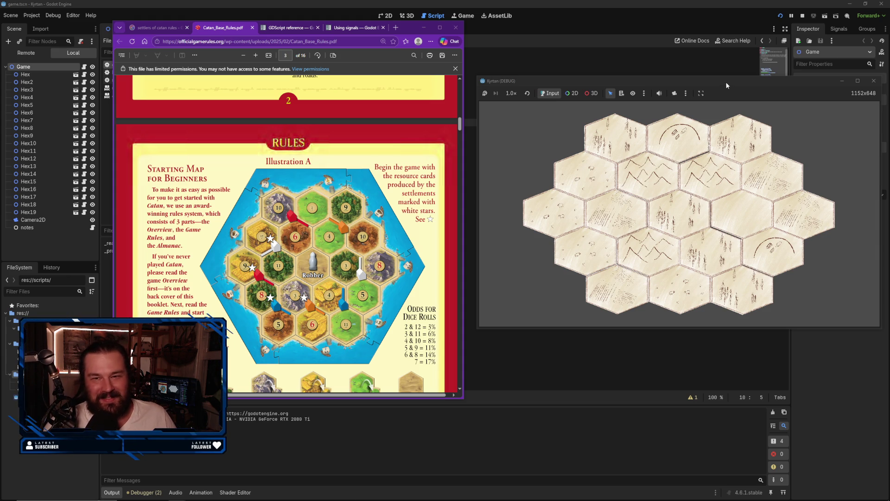
# Step: Nudge the Kyrtan (DEBUG) window about 25 px up and left toward the rulebook
pyautogui.moveTo(726, 82); pyautogui.dragTo(714, 74)
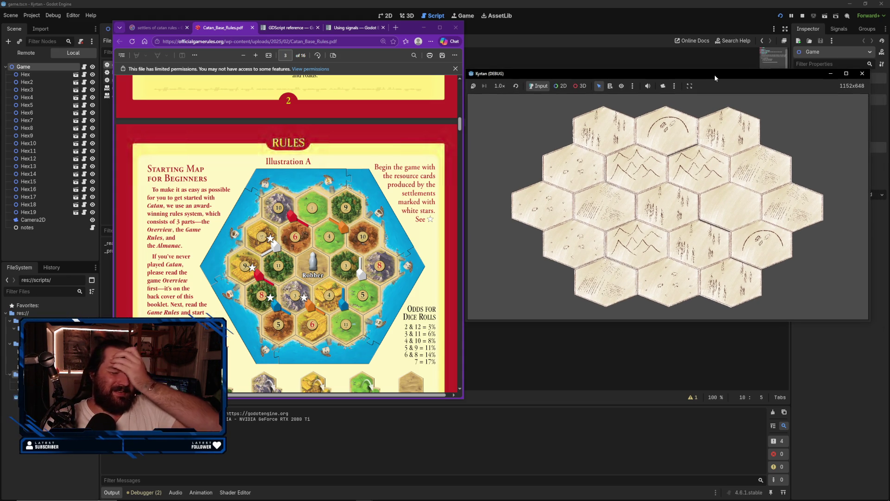